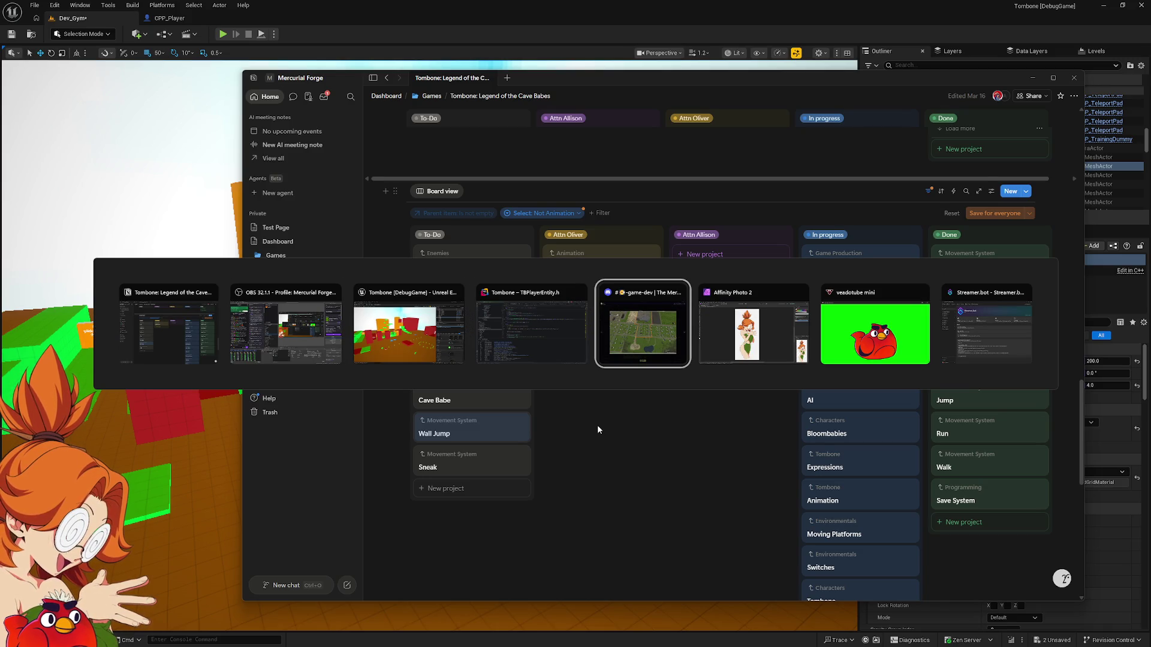
Leave the image viewer and return to the Notion project board.
{"action": "key", "text": "alt+Tab"}
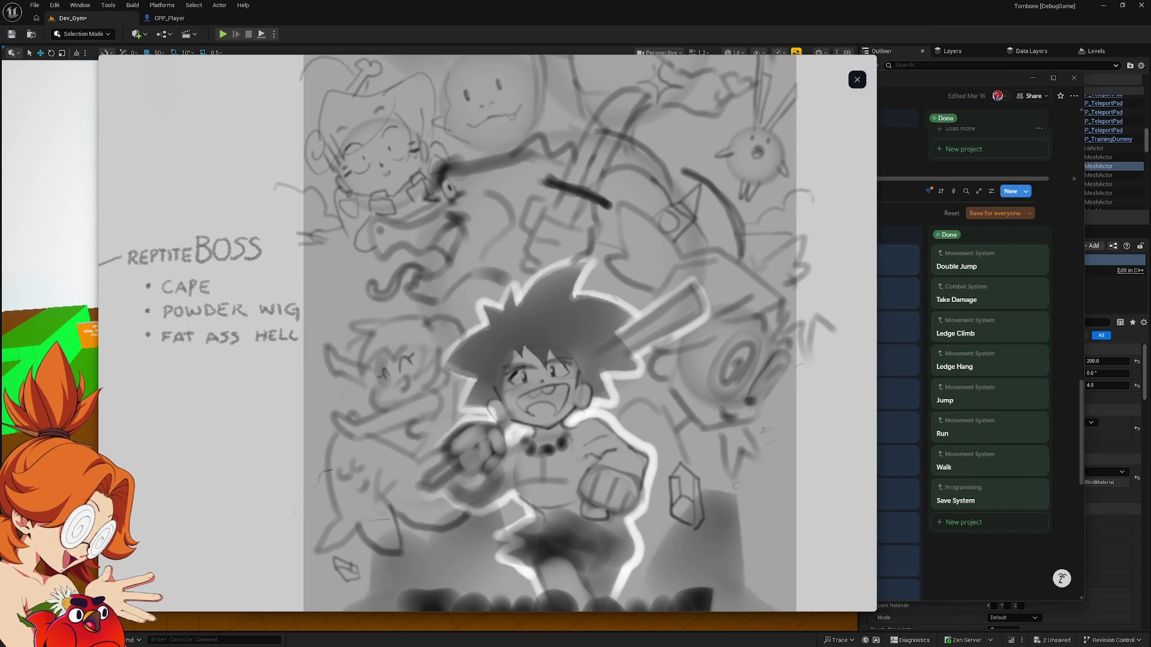
{"action": "scroll", "coordinate": [596, 284], "scroll_direction": "up", "scroll_amount": 2}
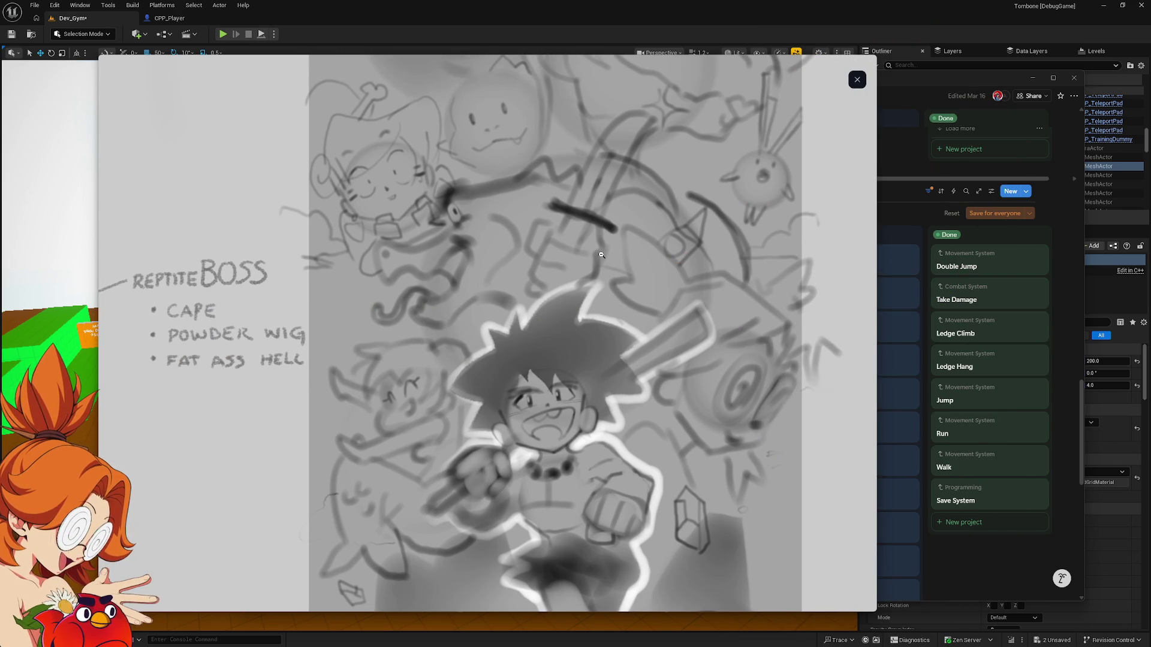
{"action": "scroll", "coordinate": [530, 261], "scroll_direction": "up", "scroll_amount": 2}
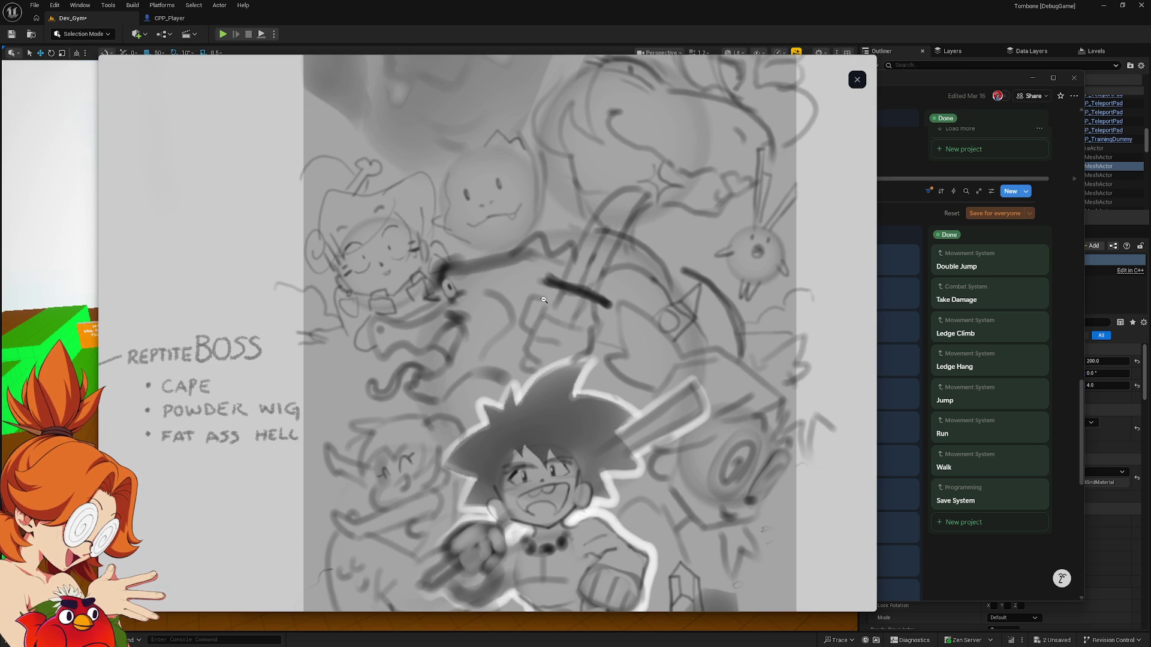
{"action": "mouse_move", "coordinate": [545, 299]}
{"action": "left_mouse_down"}
{"action": "mouse_move", "coordinate": [545, 171]}
{"action": "mouse_move", "coordinate": [506, 140]}
{"action": "mouse_move", "coordinate": [444, 296]}
{"action": "left_mouse_up"}
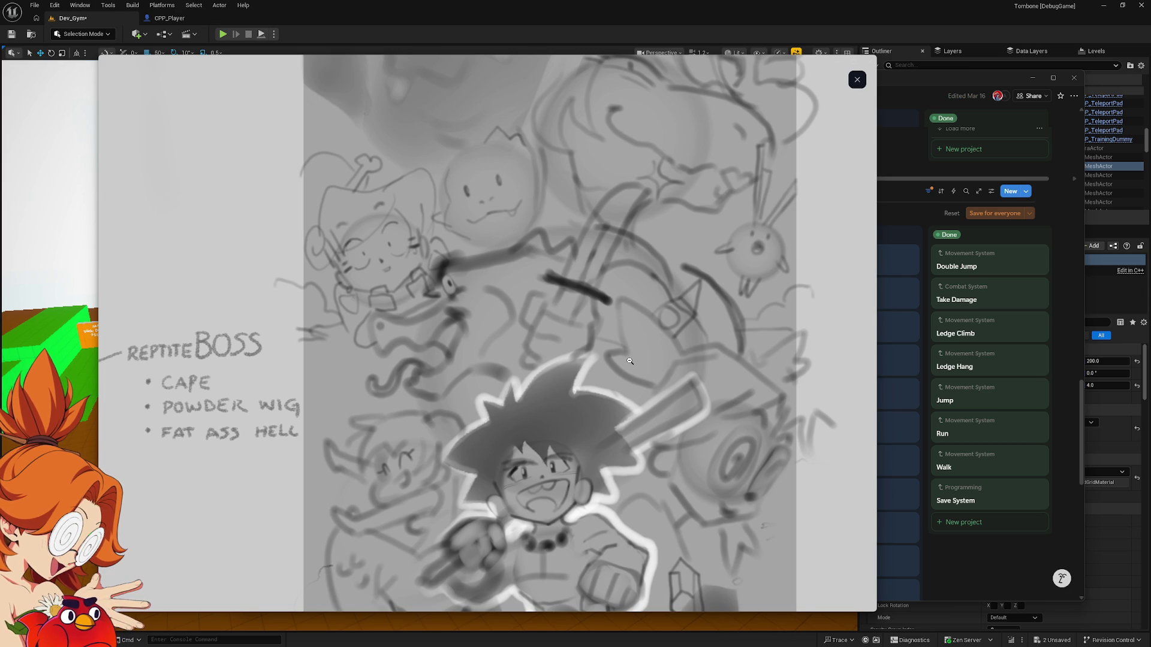
{"action": "scroll", "coordinate": [615, 362], "scroll_direction": "up", "scroll_amount": 3}
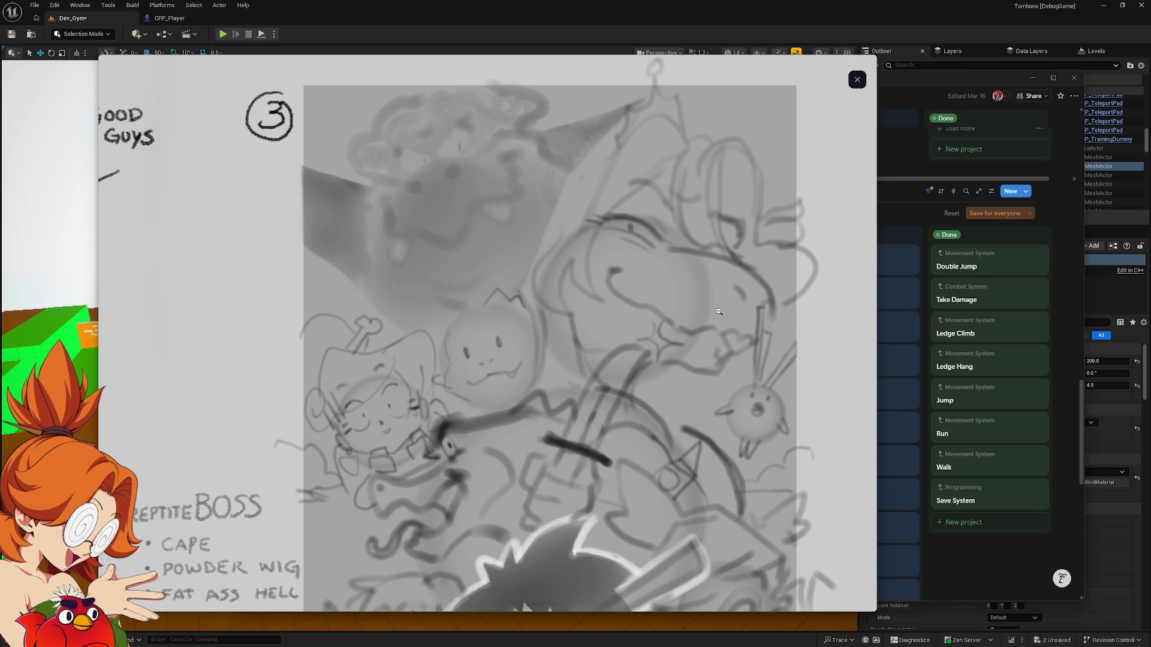
{"action": "scroll", "coordinate": [692, 383], "scroll_direction": "down", "scroll_amount": 1}
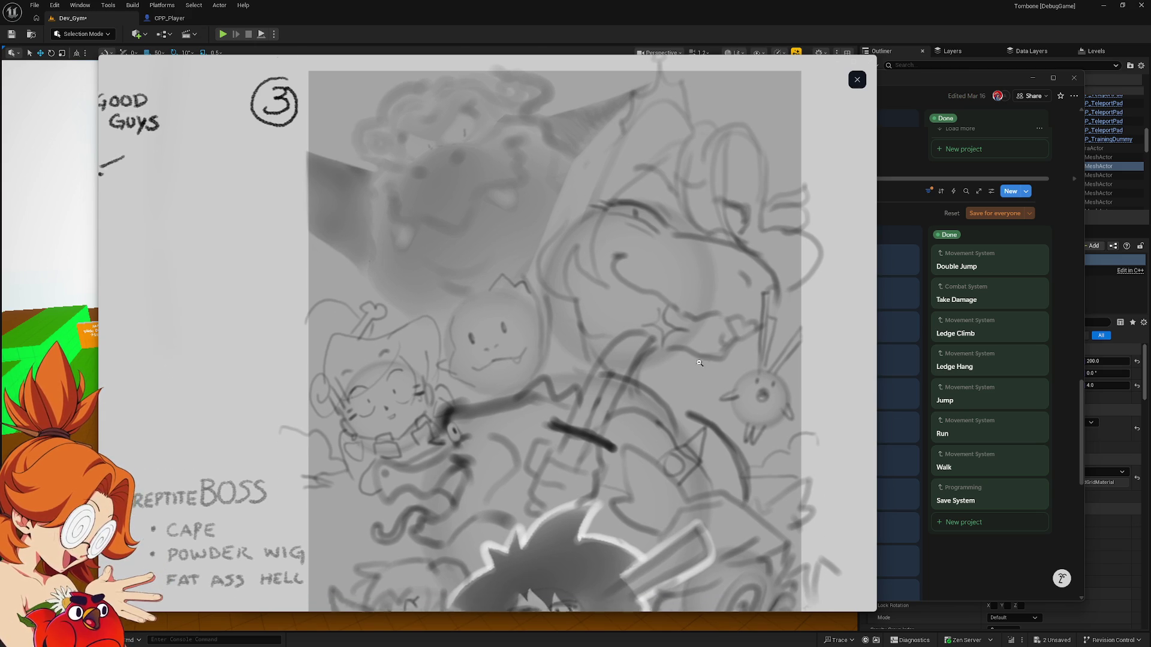
{"action": "left_click_drag", "start_coordinate": [692, 383], "coordinate": [663, 223]}
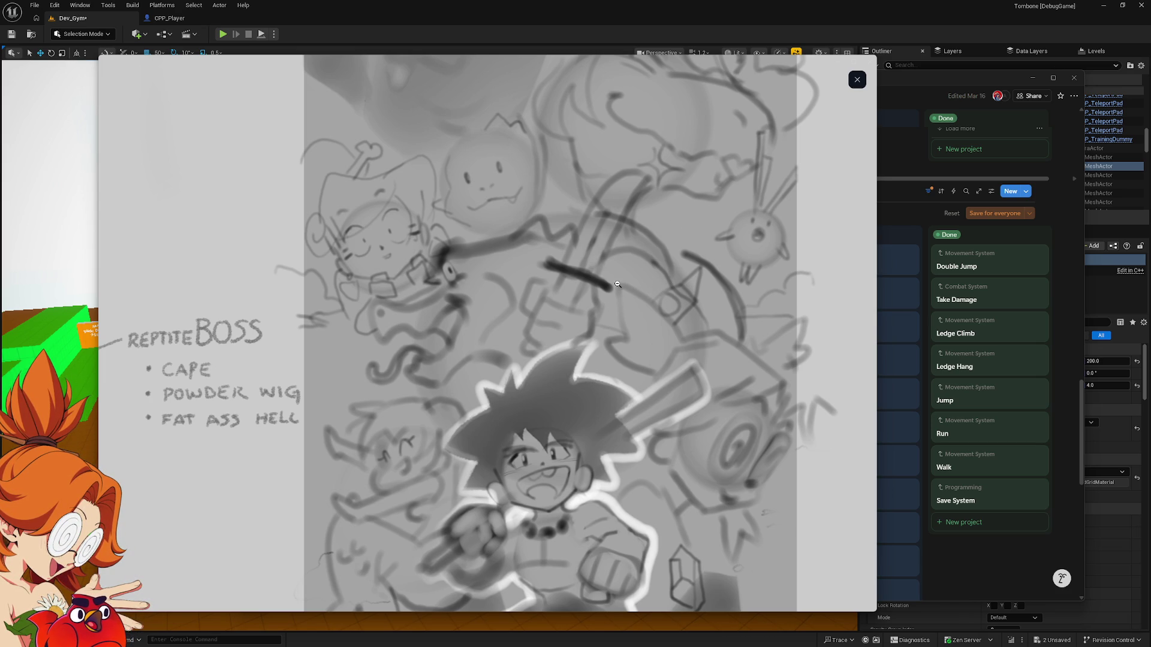
{"action": "scroll", "coordinate": [621, 290], "scroll_direction": "down", "scroll_amount": 2}
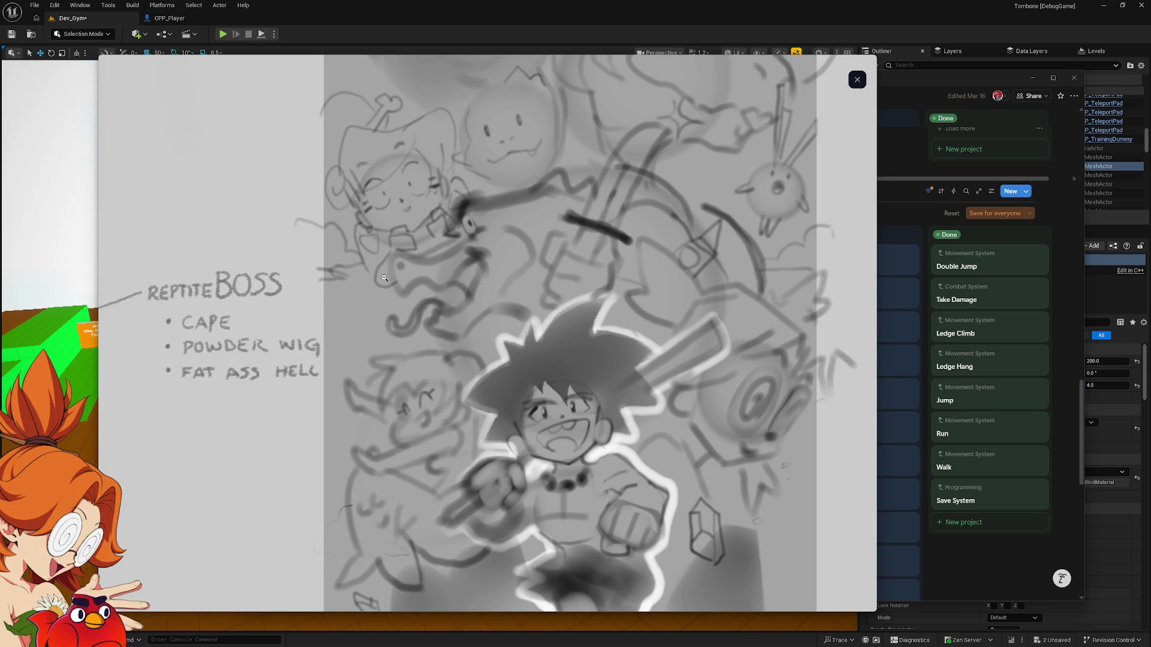
Scroll and pan the enlarged sketch to look over its top and REPTITE BOSS notes.
{"action": "scroll", "coordinate": [385, 278], "scroll_direction": "down", "scroll_amount": 3}
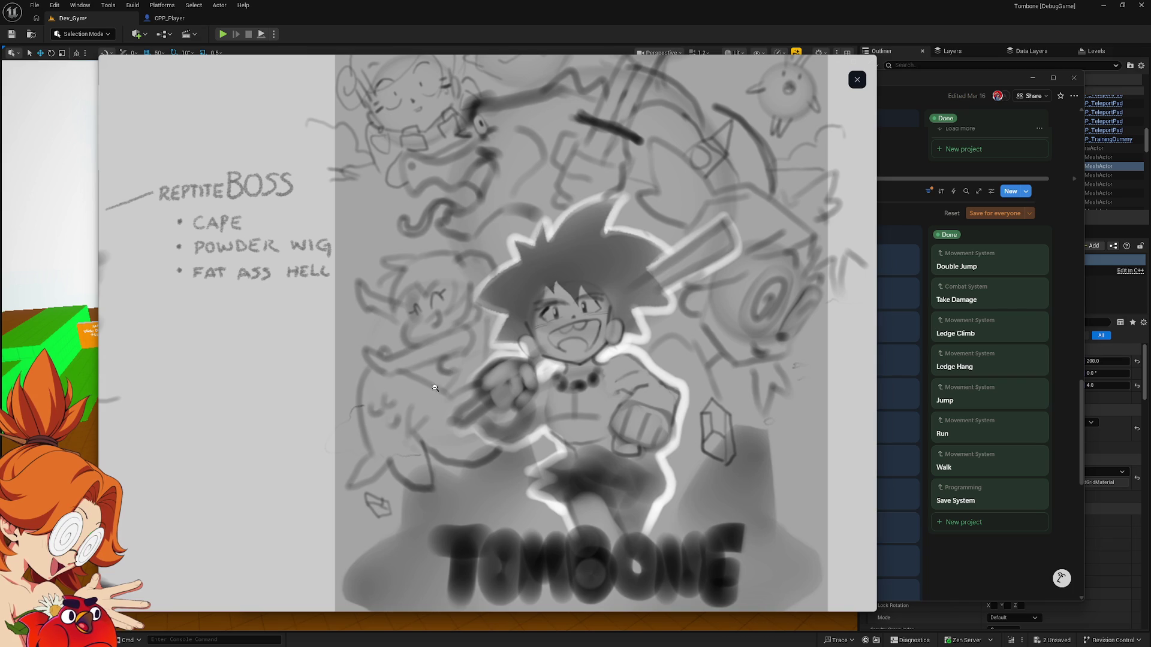
{"action": "scroll", "coordinate": [603, 242], "scroll_direction": "up", "scroll_amount": 2}
{"action": "mouse_move", "coordinate": [602, 242]}
{"action": "left_mouse_down"}
{"action": "mouse_move", "coordinate": [595, 286]}
{"action": "mouse_move", "coordinate": [567, 330]}
{"action": "left_mouse_up"}
{"action": "scroll", "coordinate": [567, 331], "scroll_direction": "up", "scroll_amount": 6}
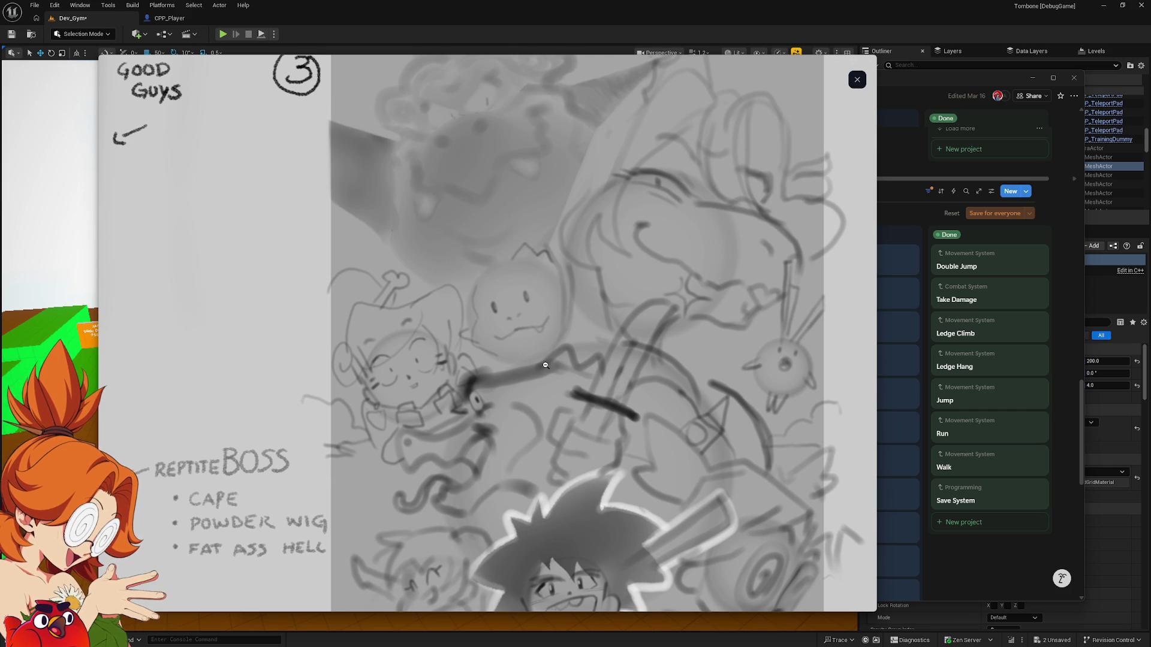
{"action": "scroll", "coordinate": [530, 304], "scroll_direction": "down", "scroll_amount": 2}
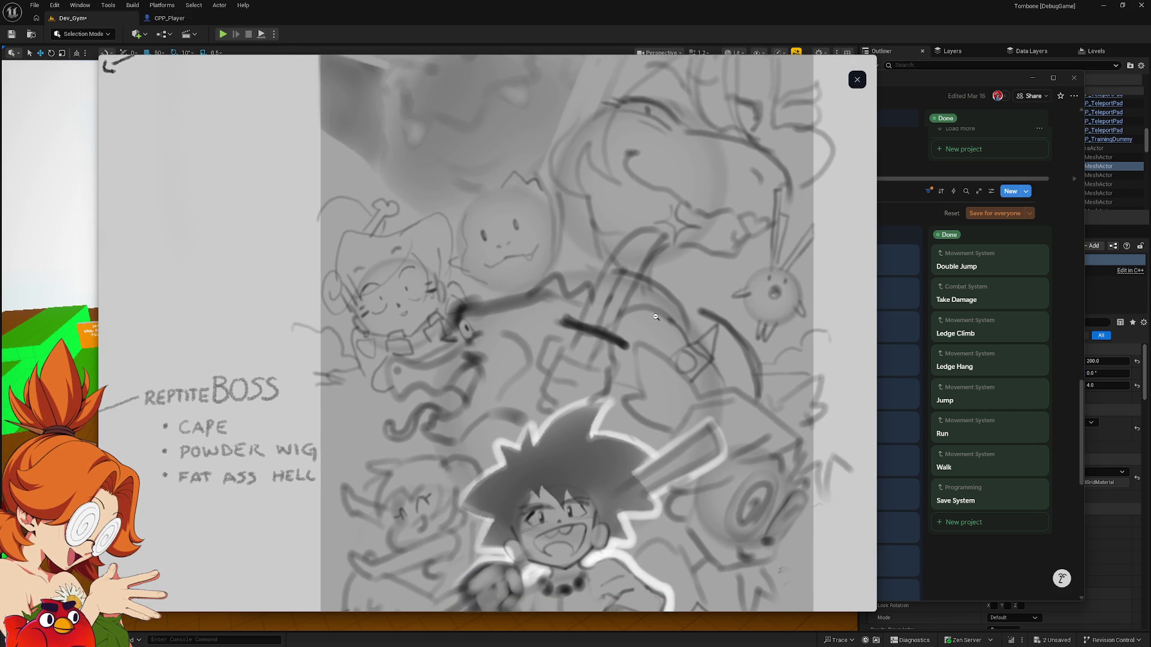
{"action": "scroll", "coordinate": [554, 309], "scroll_direction": "down", "scroll_amount": 2}
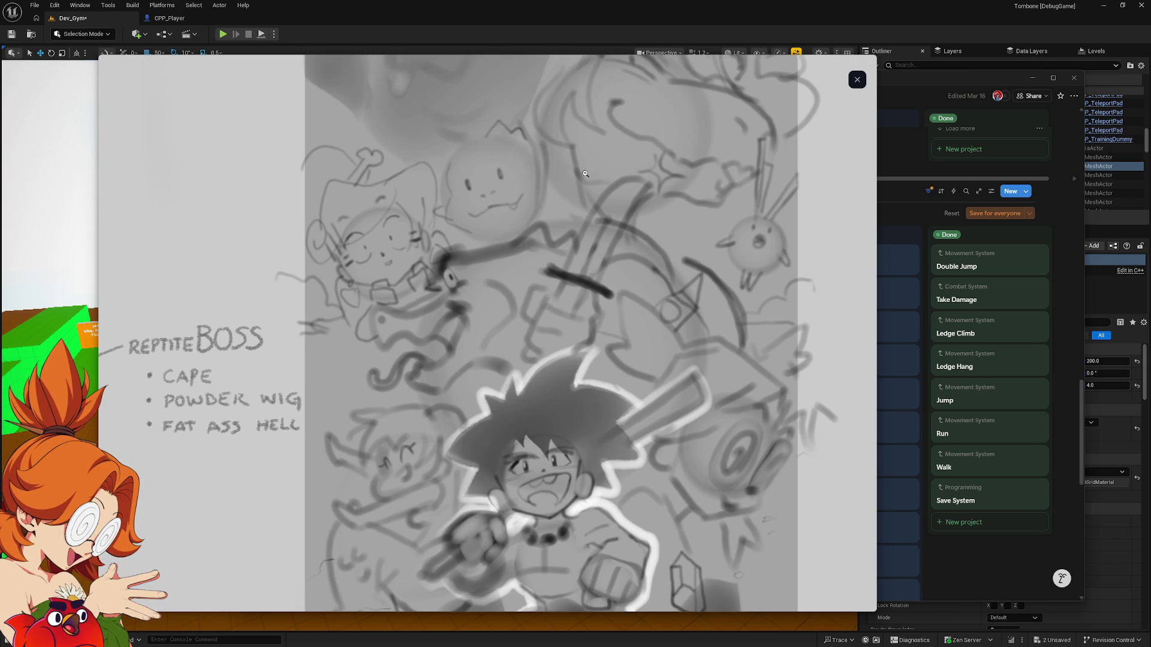
{"action": "scroll", "coordinate": [482, 141], "scroll_direction": "up", "scroll_amount": 3}
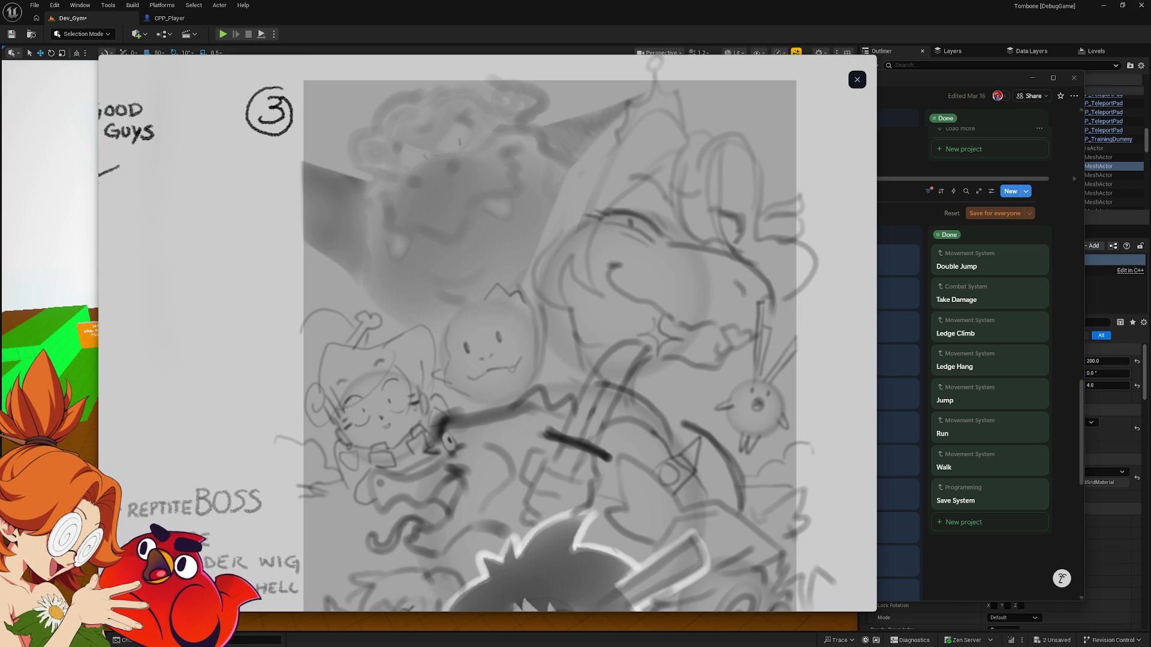
Inspect the sketch's lower drawing, then close it to return to the Tombone board.
{"action": "left_click_drag", "start_coordinate": [667, 63], "coordinate": [739, 59]}
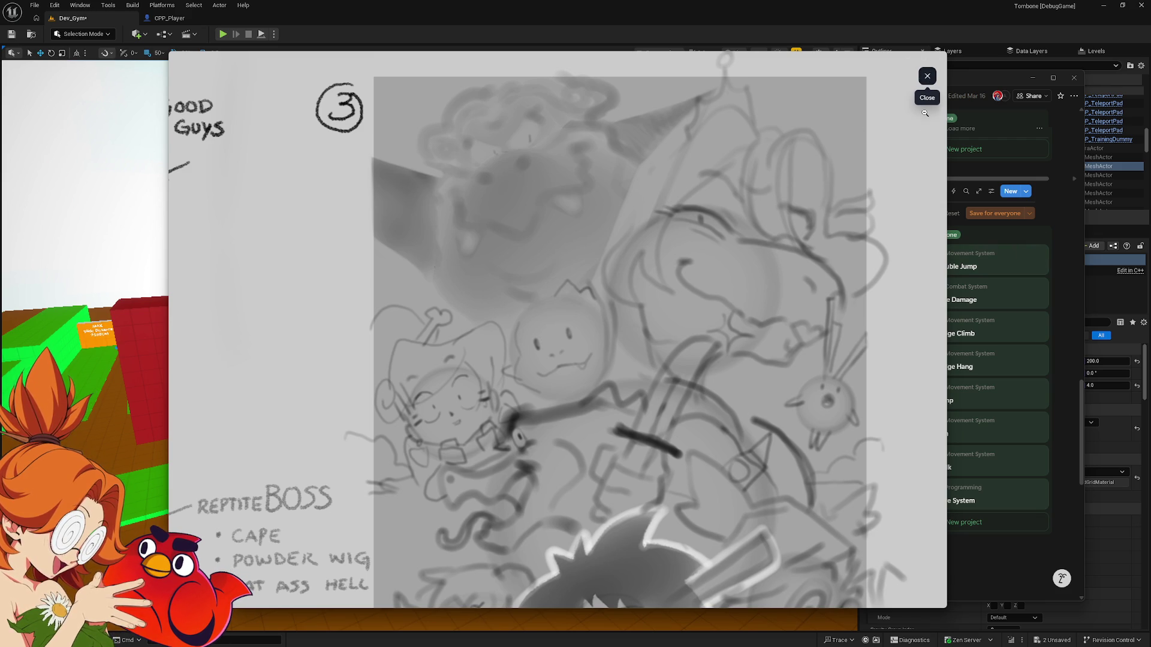
{"action": "scroll", "coordinate": [661, 463], "scroll_direction": "down", "scroll_amount": 4}
{"action": "scroll", "coordinate": [660, 463], "scroll_direction": "down", "scroll_amount": 4}
{"action": "scroll", "coordinate": [600, 330], "scroll_direction": "up", "scroll_amount": 10}
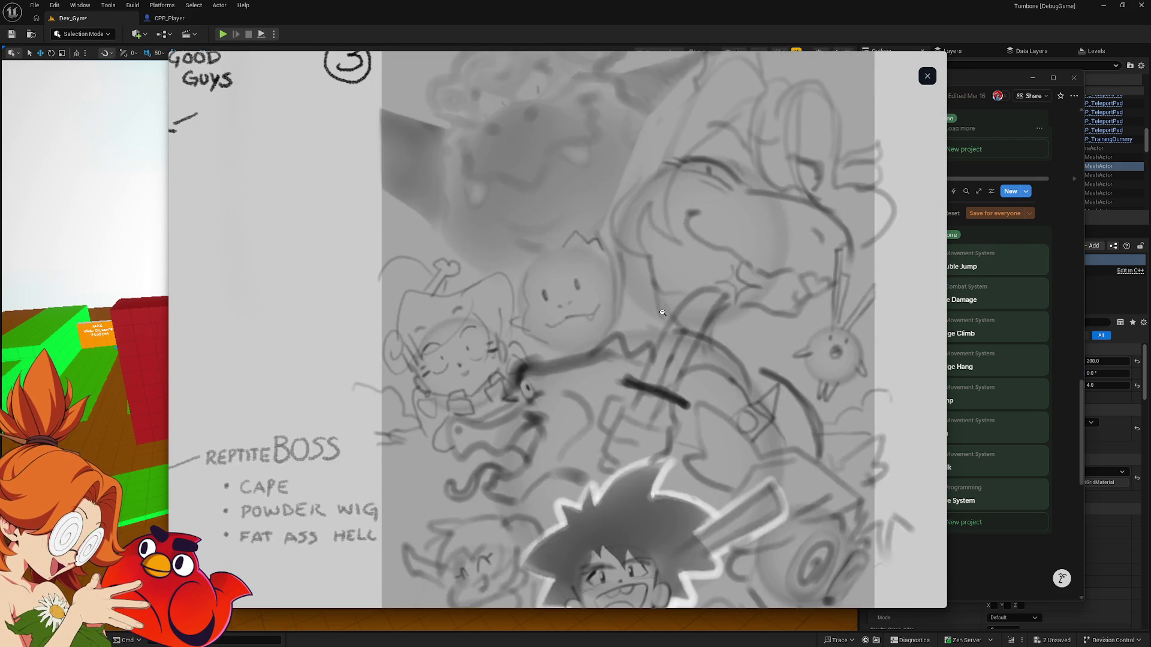
{"action": "scroll", "coordinate": [551, 222], "scroll_direction": "down", "scroll_amount": 5}
{"action": "scroll", "coordinate": [551, 222], "scroll_direction": "down", "scroll_amount": 2}
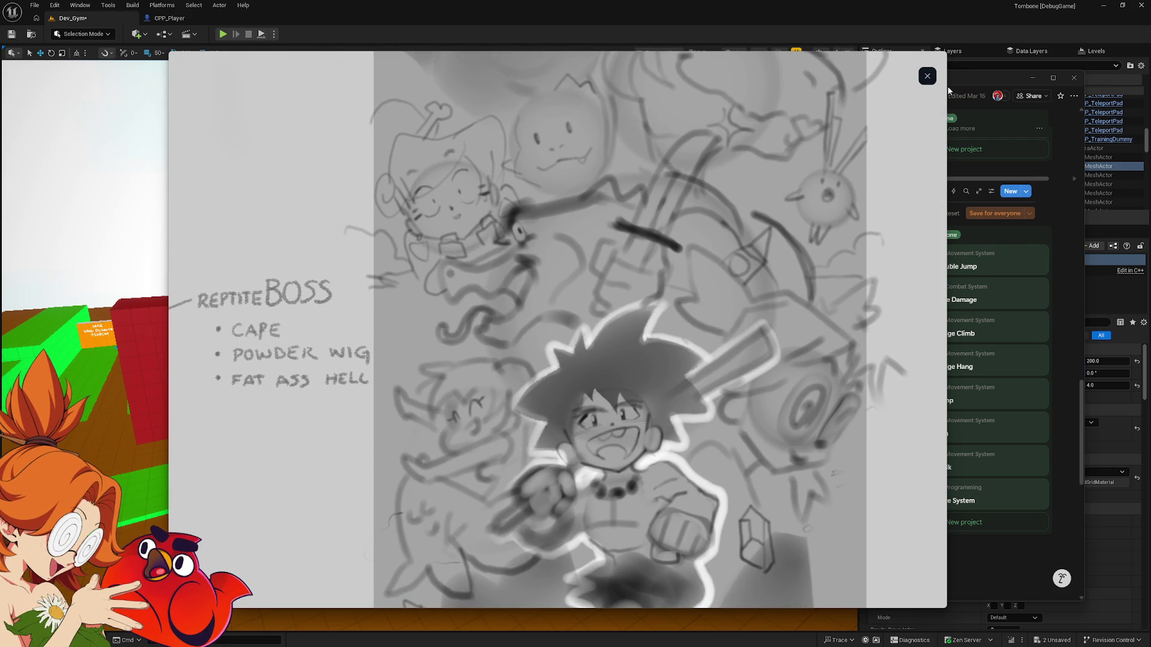
{"action": "left_click", "coordinate": [927, 75]}
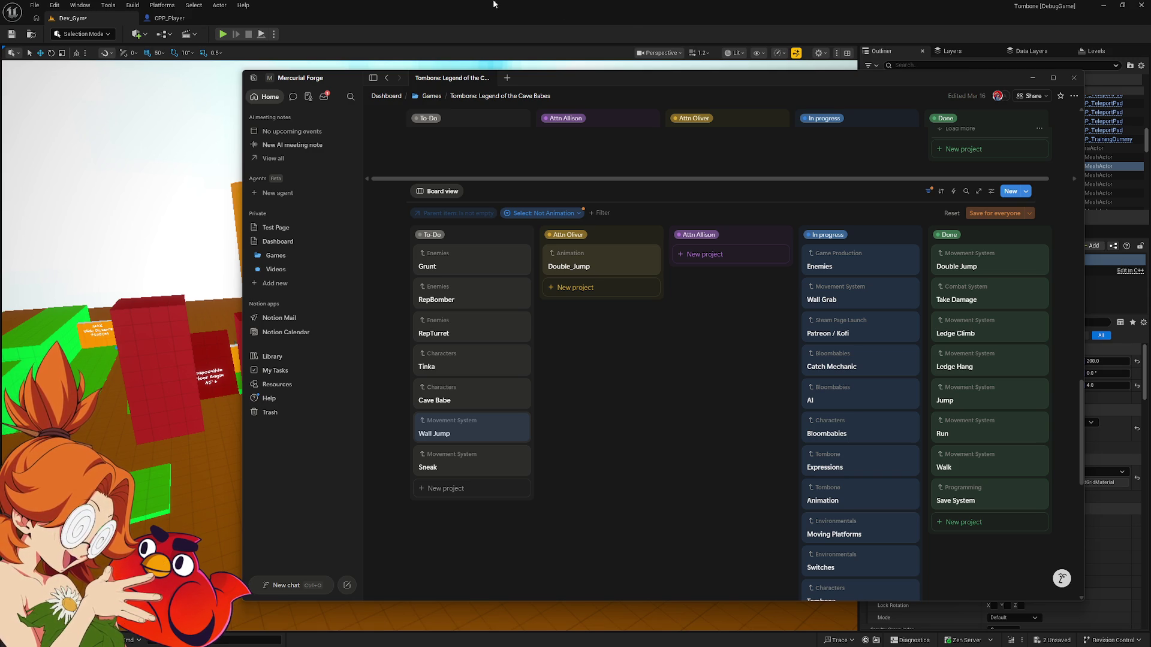
Bring the Unreal Editor's Dev_Gym level to the front.
{"action": "left_click", "coordinate": [796, 54]}
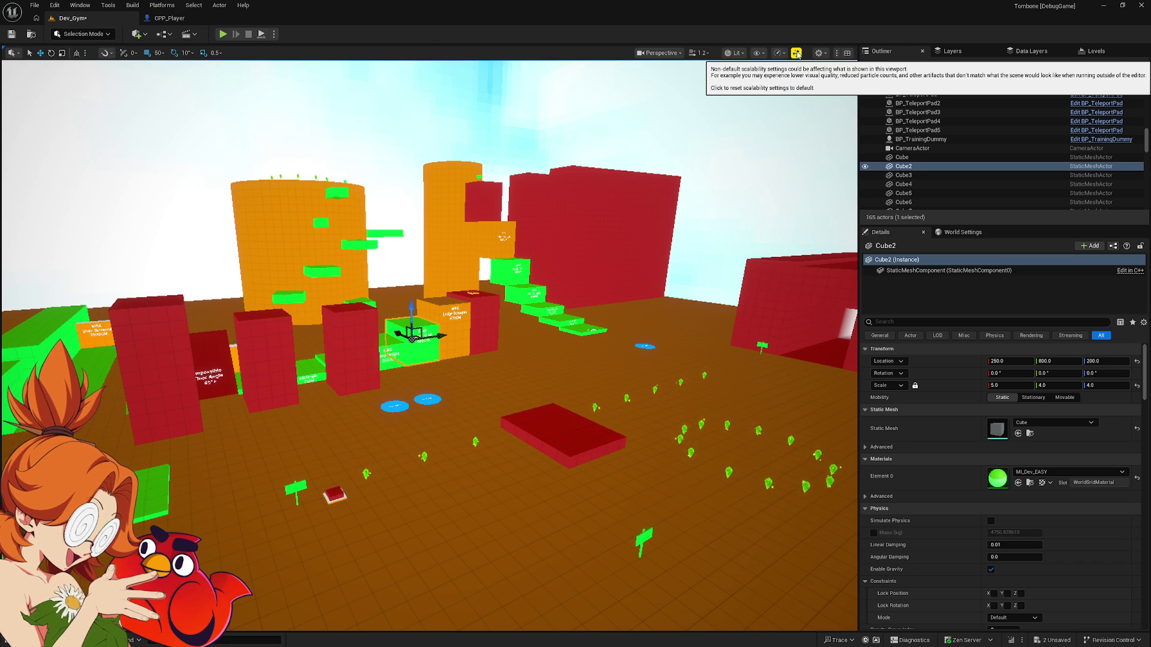
Lower Viewport Scalability anti-aliasing from Medium to Low.
{"action": "left_click", "coordinate": [779, 53]}
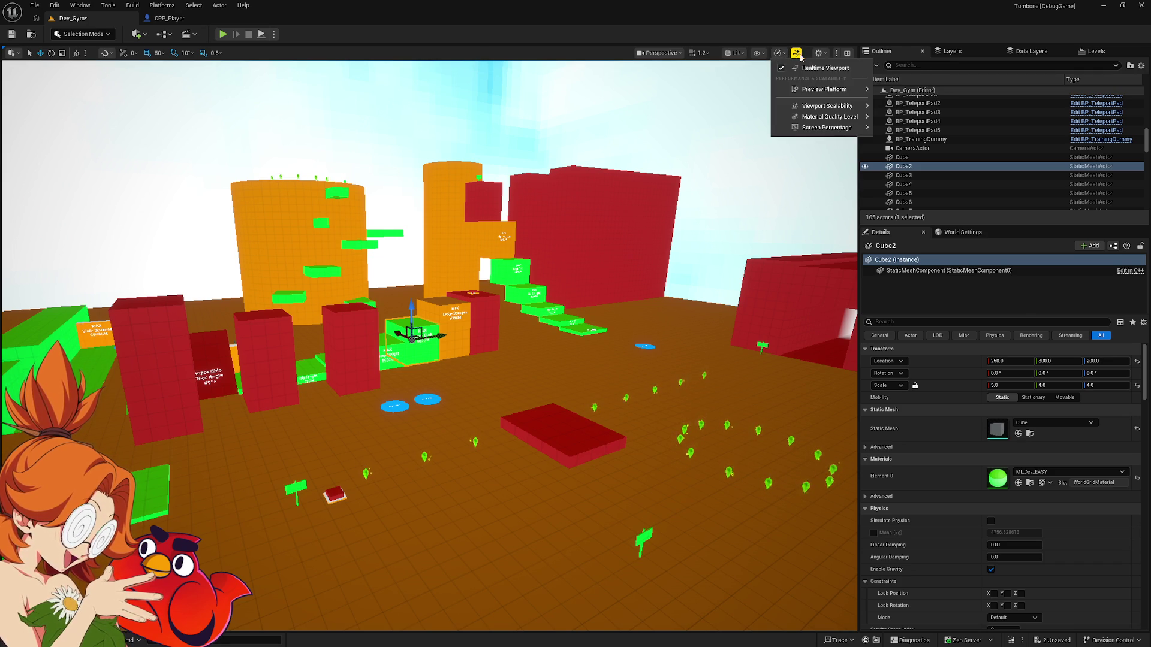
{"action": "left_click", "coordinate": [825, 55]}
{"action": "left_click", "coordinate": [780, 54]}
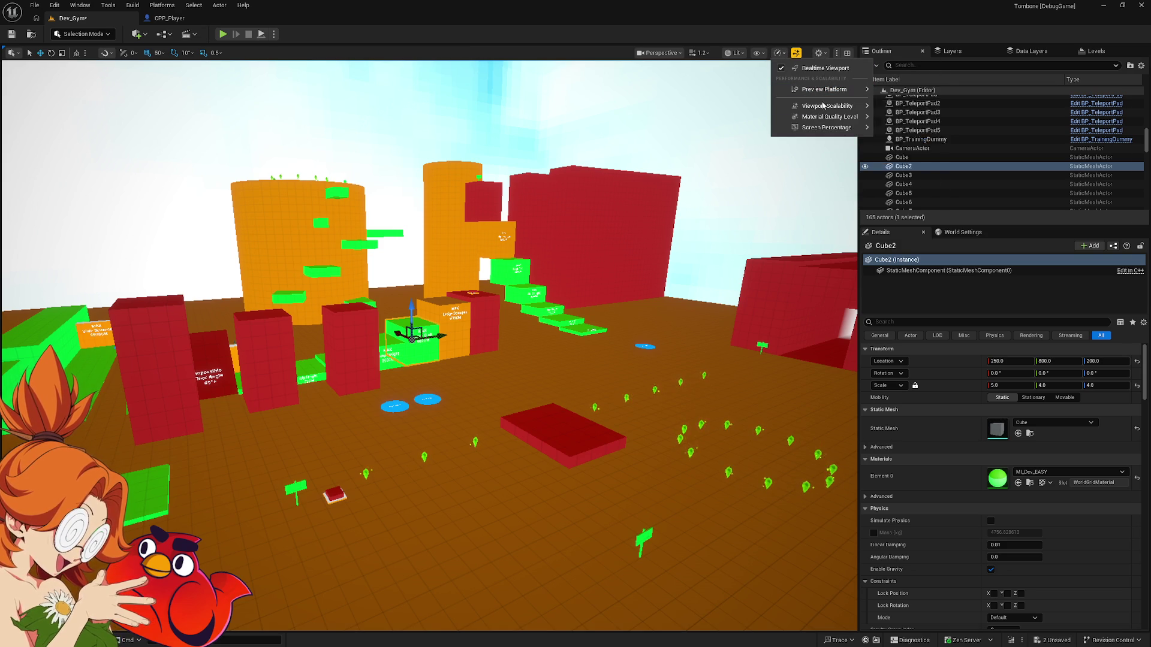
{"action": "mouse_move", "coordinate": [823, 108]}
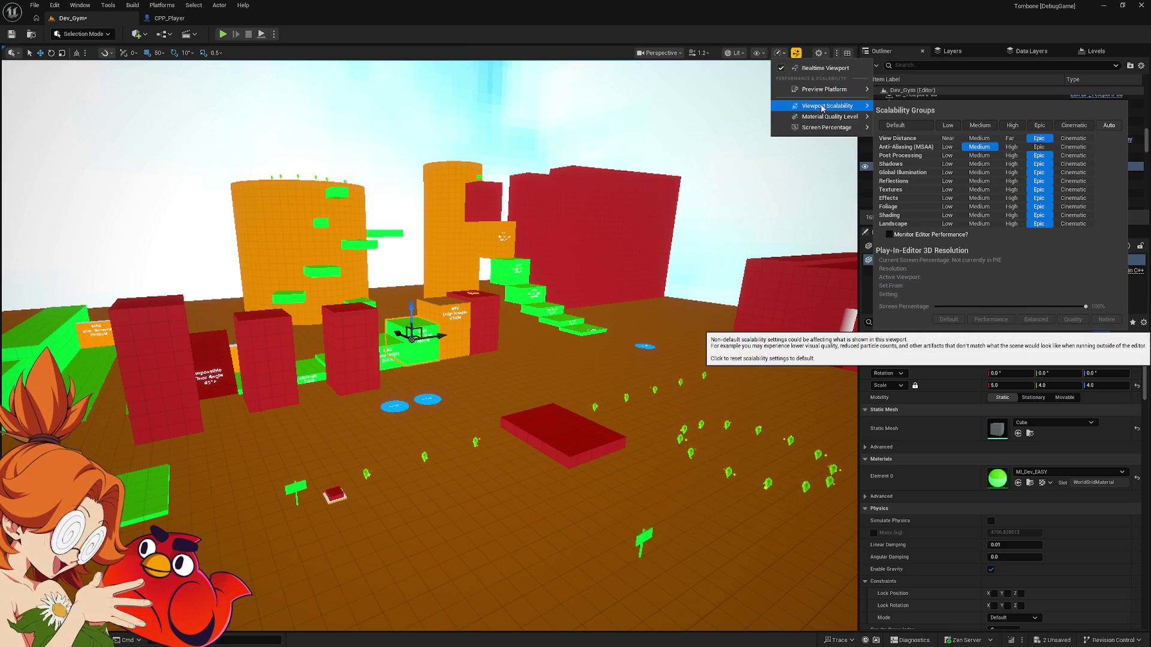
{"action": "left_click", "coordinate": [948, 147]}
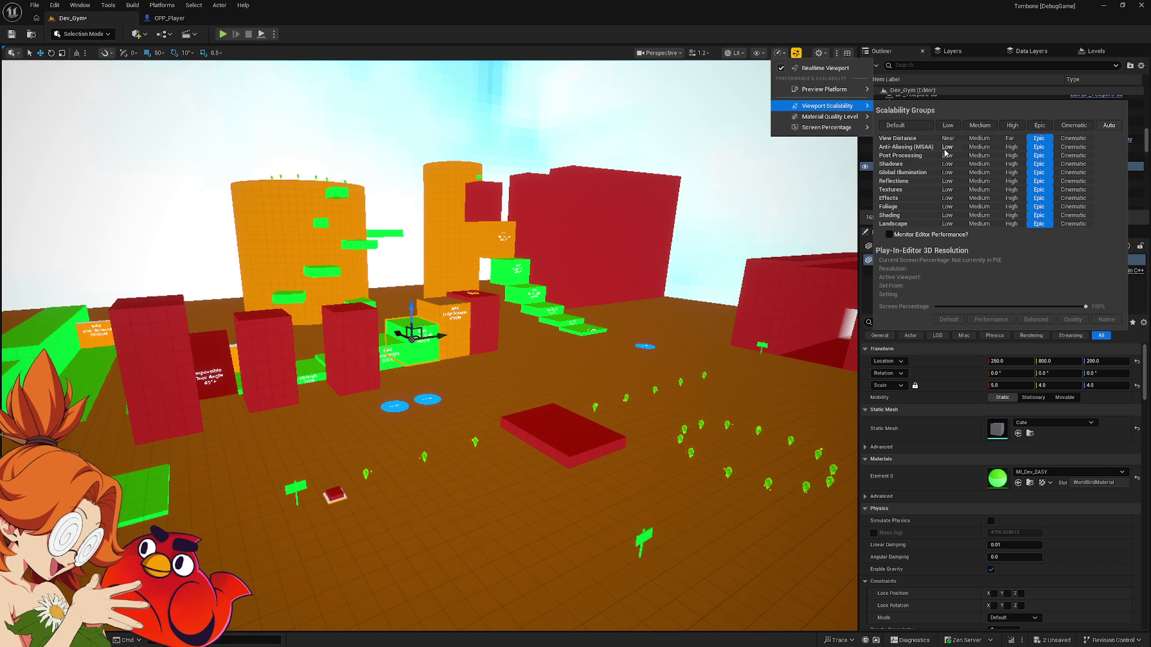
{"action": "scroll", "coordinate": [453, 532], "scroll_direction": "up", "scroll_amount": 5}
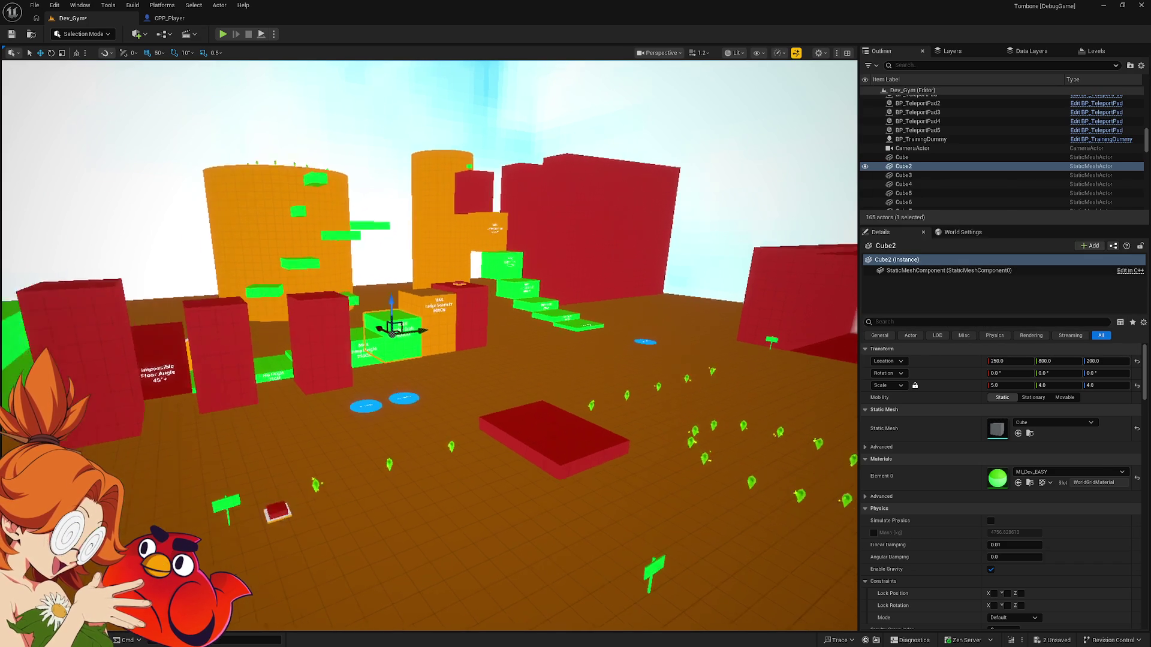
Play-test the Dev_Gym level from the chosen spot with Play From Here.
{"action": "right_click", "coordinate": [521, 538]}
{"action": "left_click", "coordinate": [547, 531]}
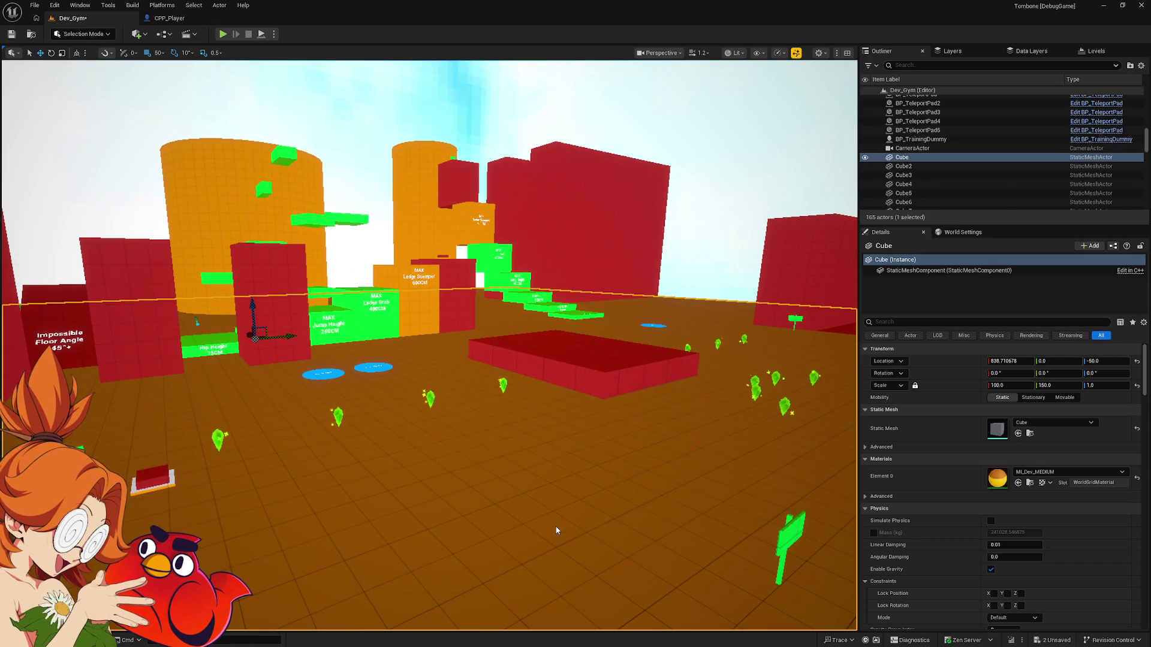
{"action": "left_click", "coordinate": [804, 53]}
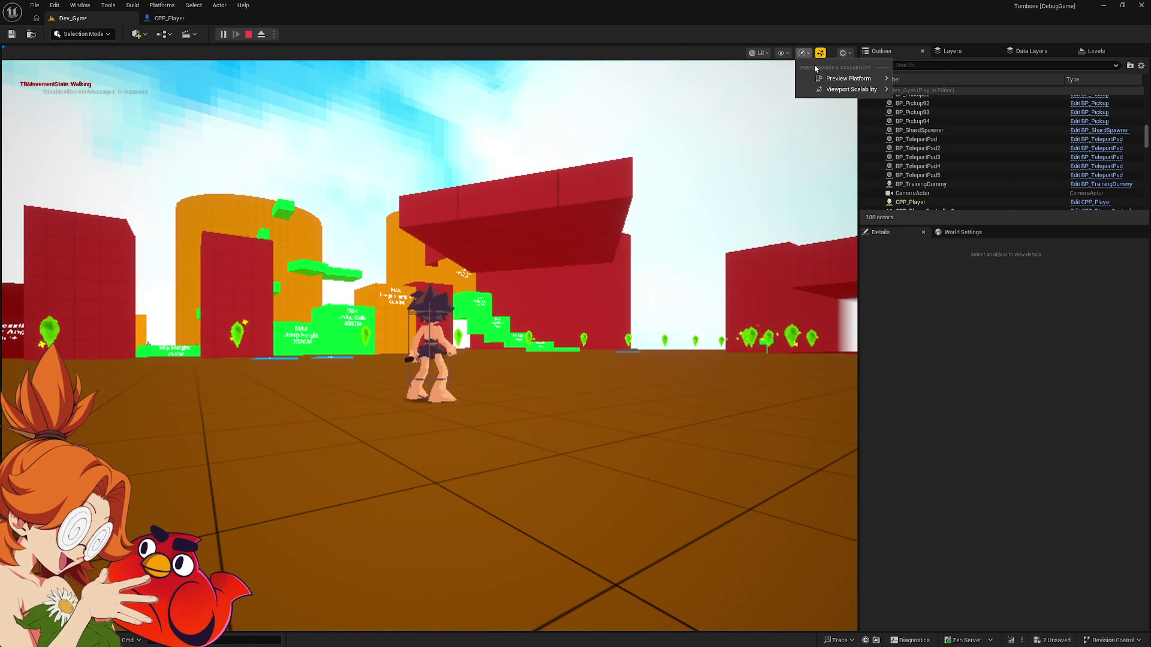
{"action": "mouse_move", "coordinate": [842, 79]}
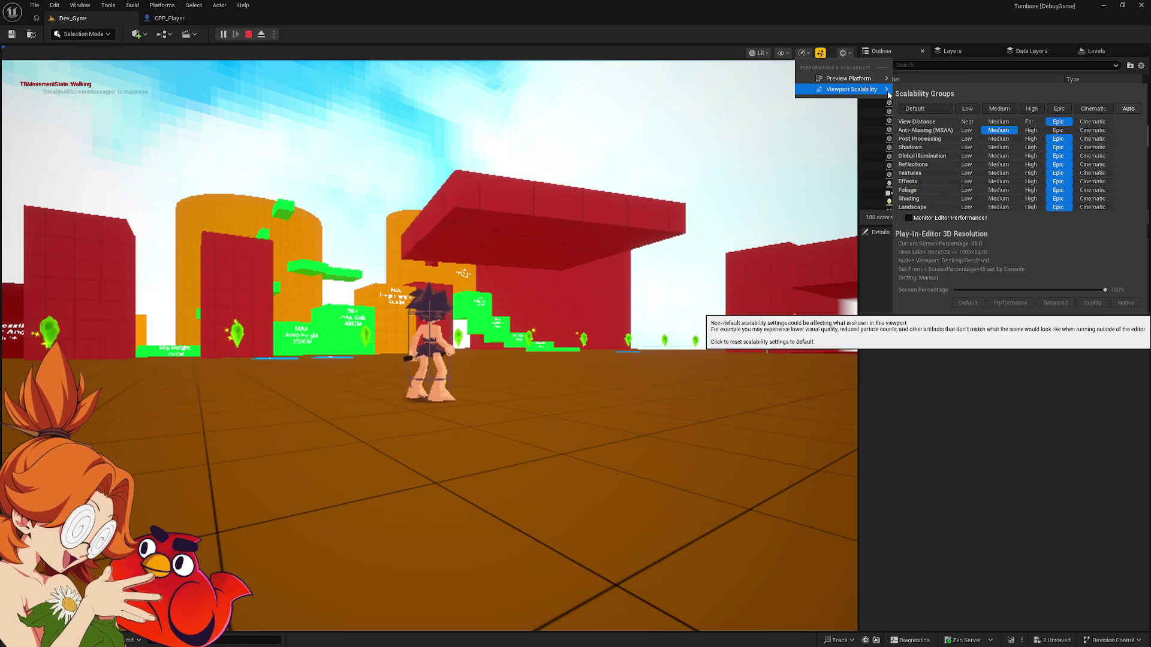
Drop anti-aliasing to Low during play, then stop the Play-In-Editor session with Esc.
{"action": "left_click", "coordinate": [1058, 130]}
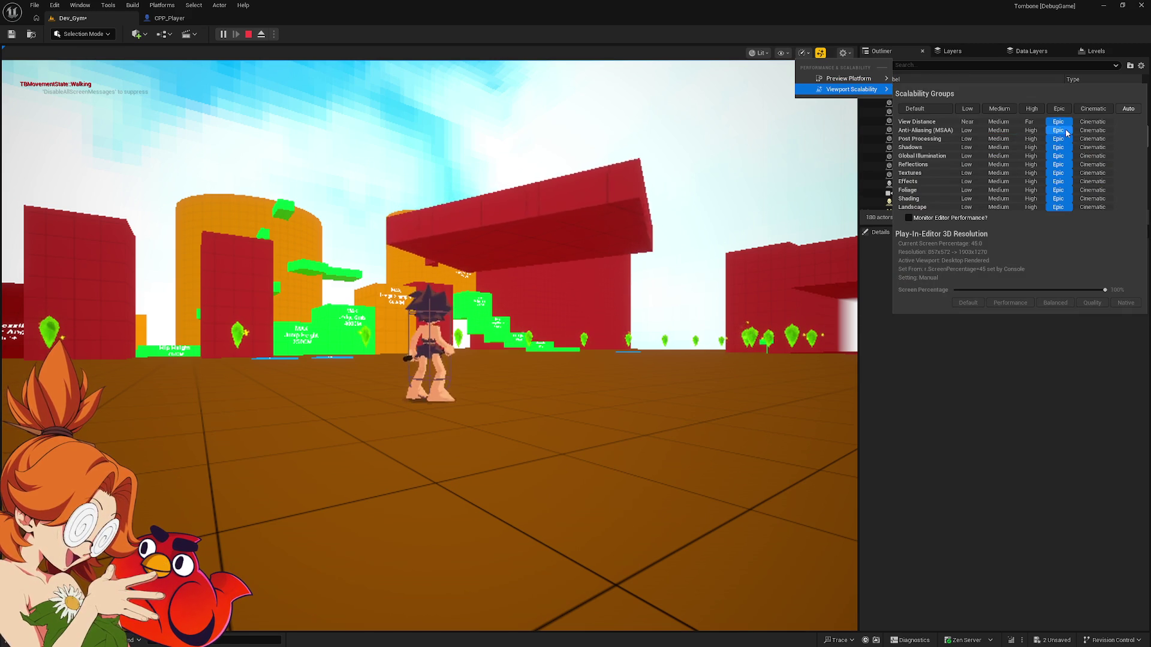
{"action": "left_click", "coordinate": [965, 131]}
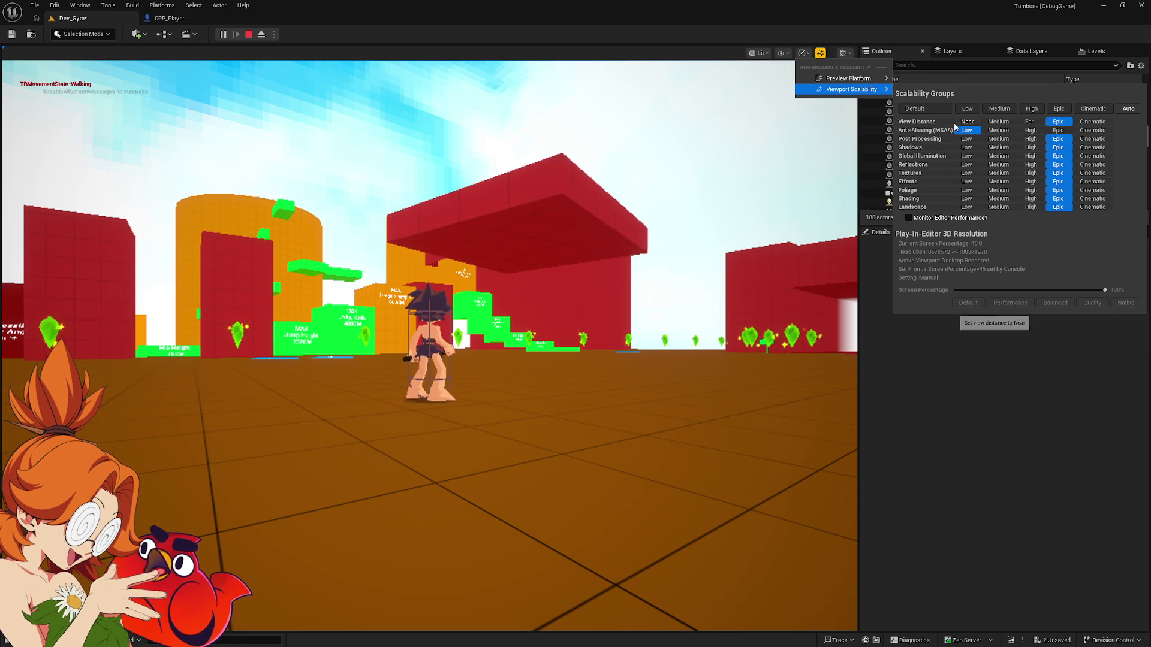
{"action": "left_click", "coordinate": [616, 42]}
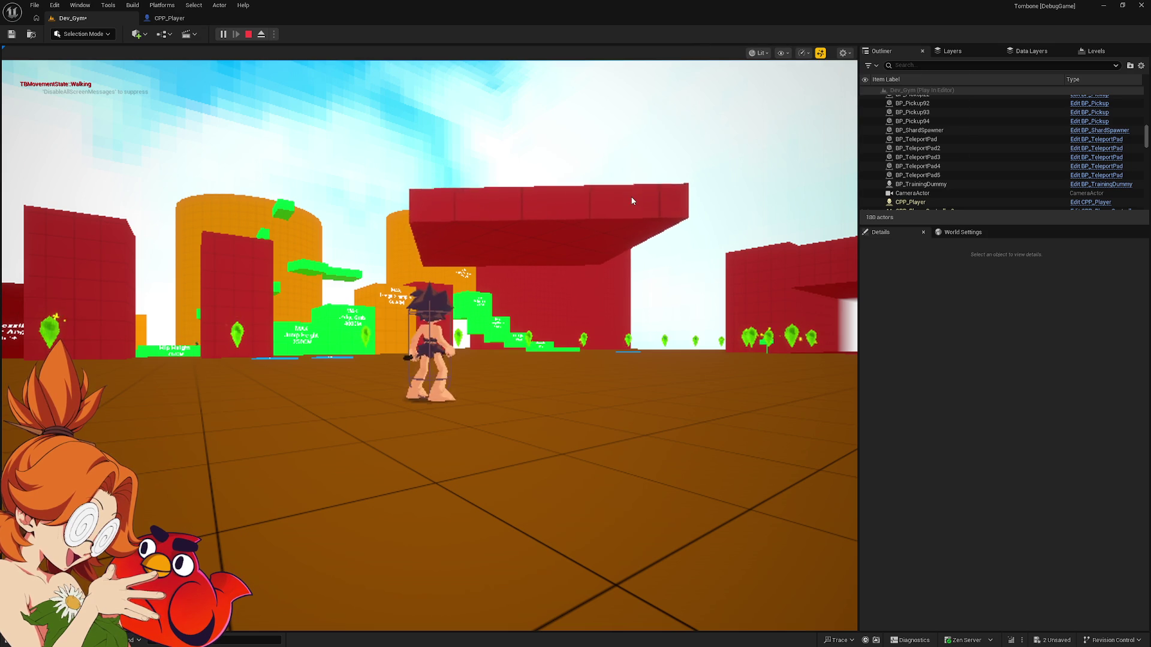
{"action": "key", "text": "Escape"}
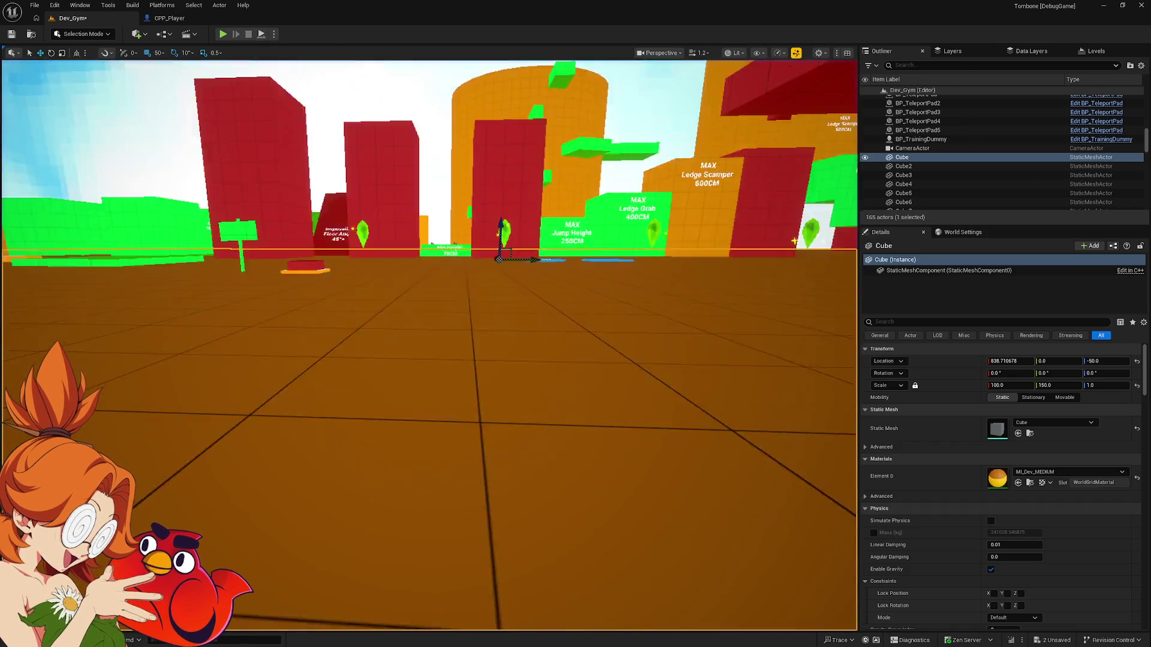
Orbit the editor camera across the Dev_Gym level, then bring up Windows search.
{"action": "left_click_drag", "start_coordinate": [635, 214], "coordinate": [755, 214]}
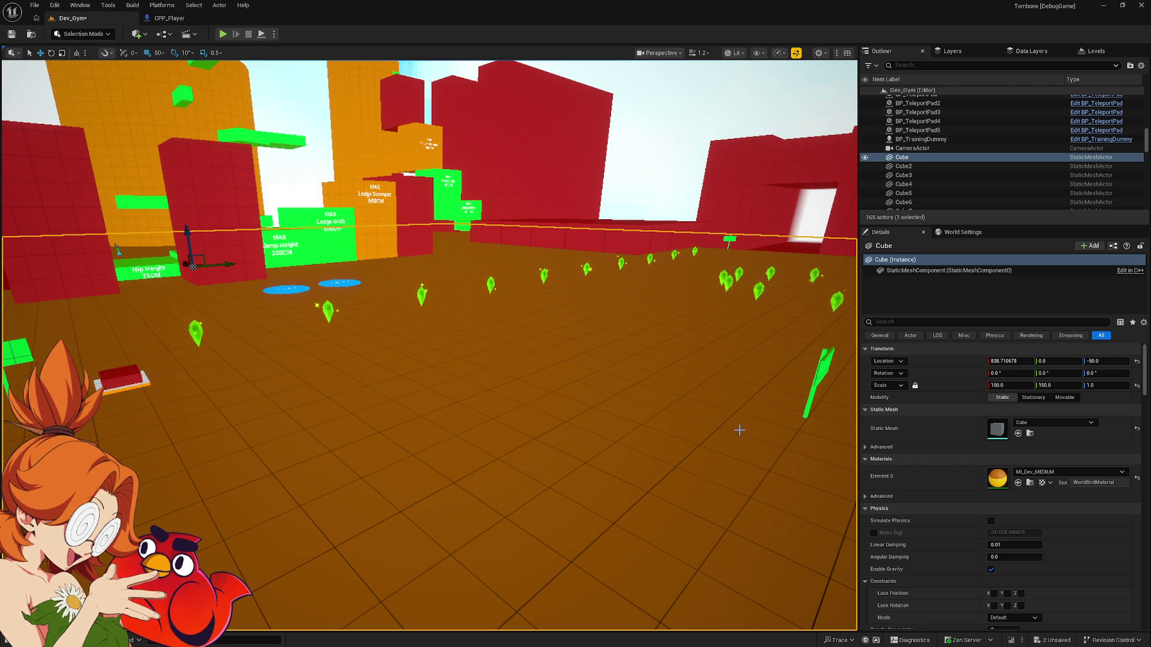
{"action": "mouse_move", "coordinate": [624, 375]}
{"action": "left_mouse_down"}
{"action": "mouse_move", "coordinate": [420, 376]}
{"action": "mouse_move", "coordinate": [624, 376]}
{"action": "left_mouse_up"}
{"action": "key", "text": "super"}
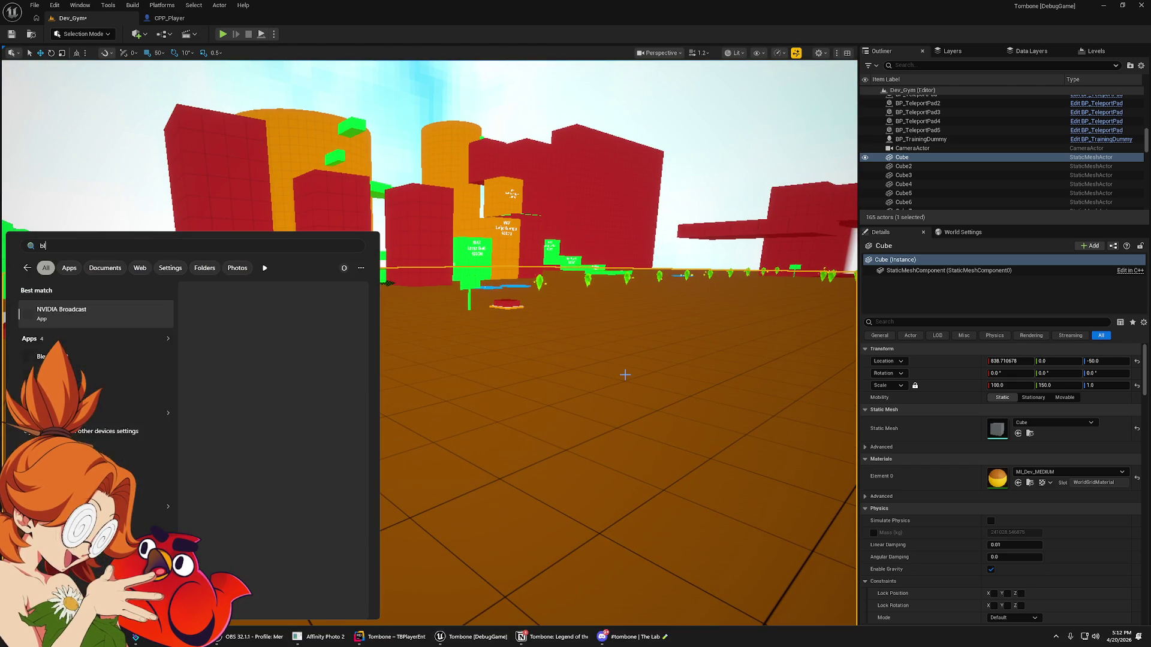
Launch Blender 5.0 from the Start menu search results.
{"action": "key", "text": "Return"}
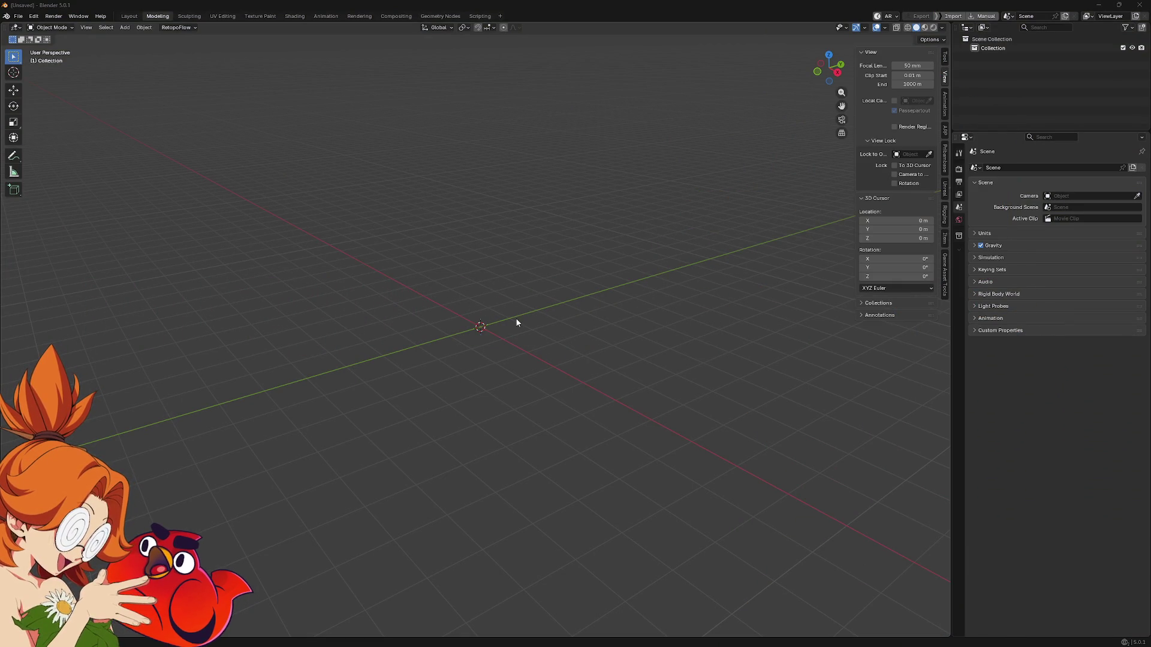
Add a Mesh > Plane at the world origin and orbit the view to inspect it.
{"action": "key", "text": "shift+a"}
{"action": "mouse_move", "coordinate": [562, 291]}
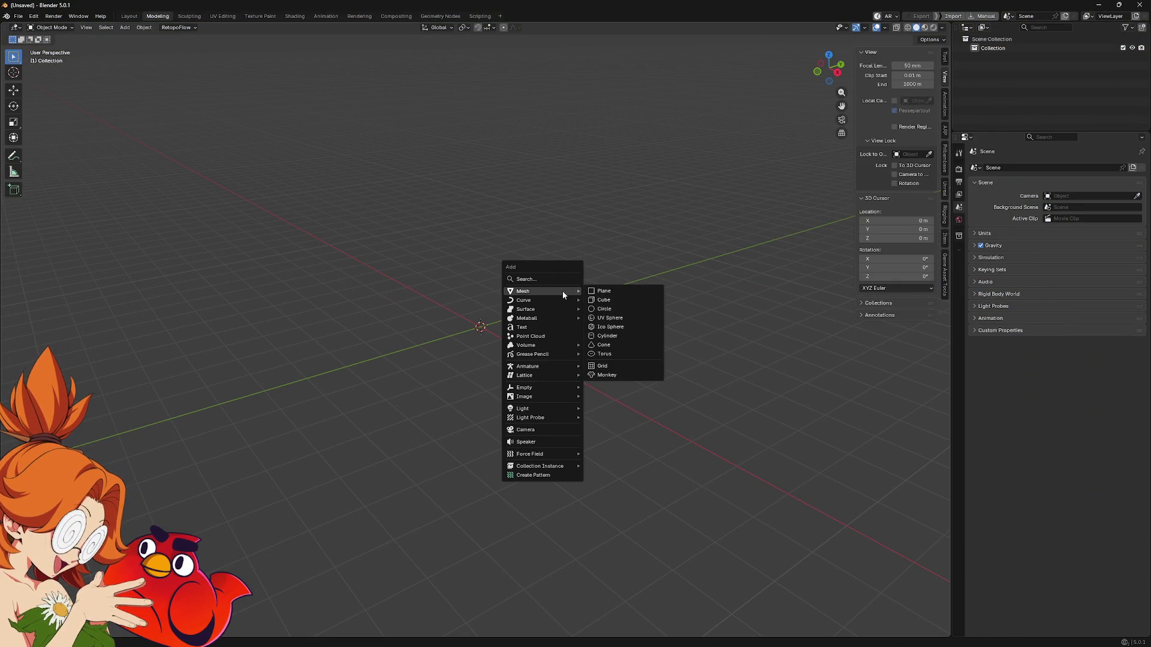
{"action": "left_click", "coordinate": [611, 294]}
{"action": "scroll", "coordinate": [545, 319], "scroll_direction": "up", "scroll_amount": 2}
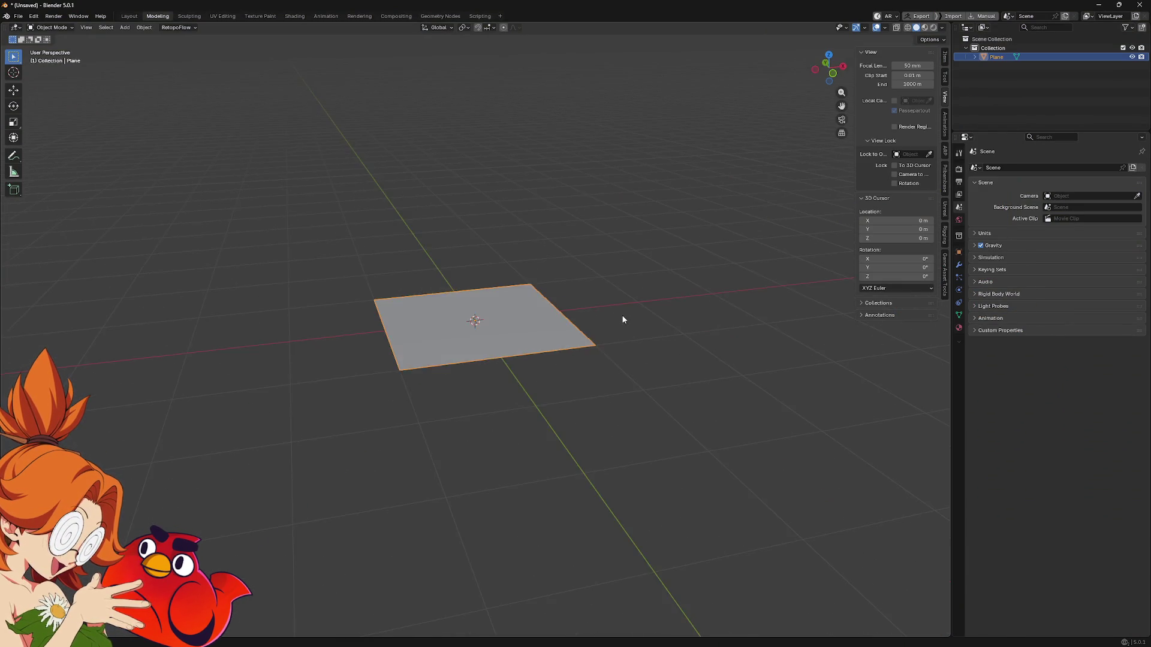
{"action": "mouse_move", "coordinate": [503, 358]}
{"action": "left_mouse_down"}
{"action": "mouse_move", "coordinate": [484, 239]}
{"action": "mouse_move", "coordinate": [437, 290]}
{"action": "mouse_move", "coordinate": [501, 357]}
{"action": "mouse_move", "coordinate": [570, 258]}
{"action": "mouse_move", "coordinate": [521, 313]}
{"action": "mouse_move", "coordinate": [560, 398]}
{"action": "mouse_move", "coordinate": [707, 305]}
{"action": "mouse_move", "coordinate": [557, 293]}
{"action": "mouse_move", "coordinate": [548, 336]}
{"action": "mouse_move", "coordinate": [561, 323]}
{"action": "left_mouse_up"}
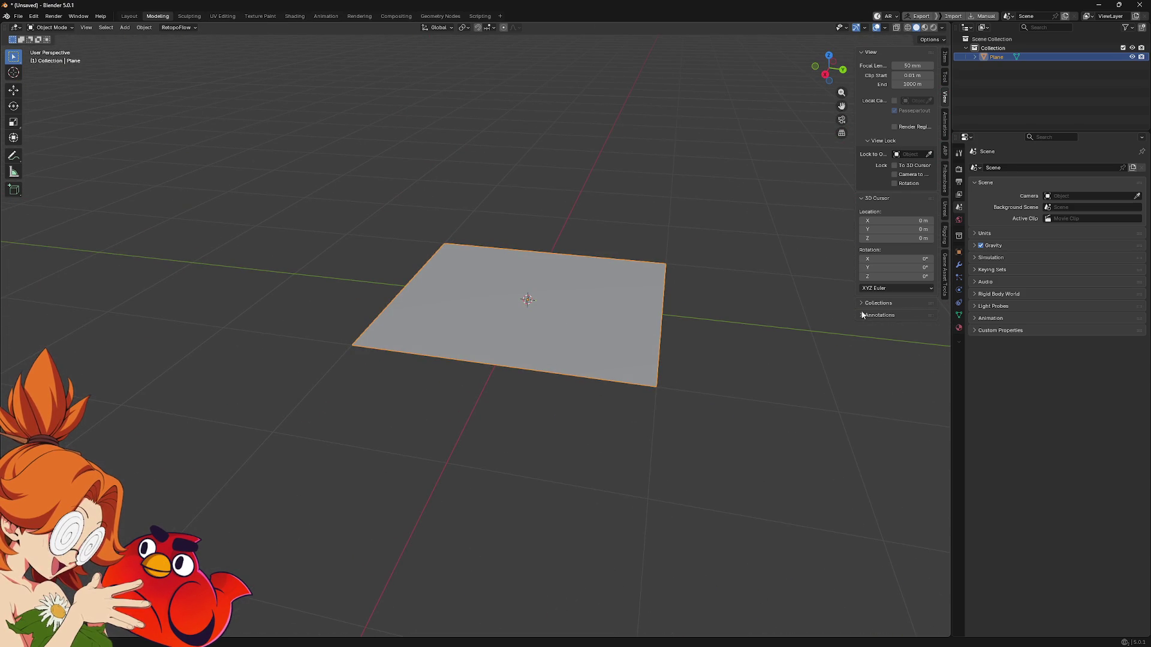
{"action": "left_click_drag", "start_coordinate": [770, 384], "coordinate": [673, 408]}
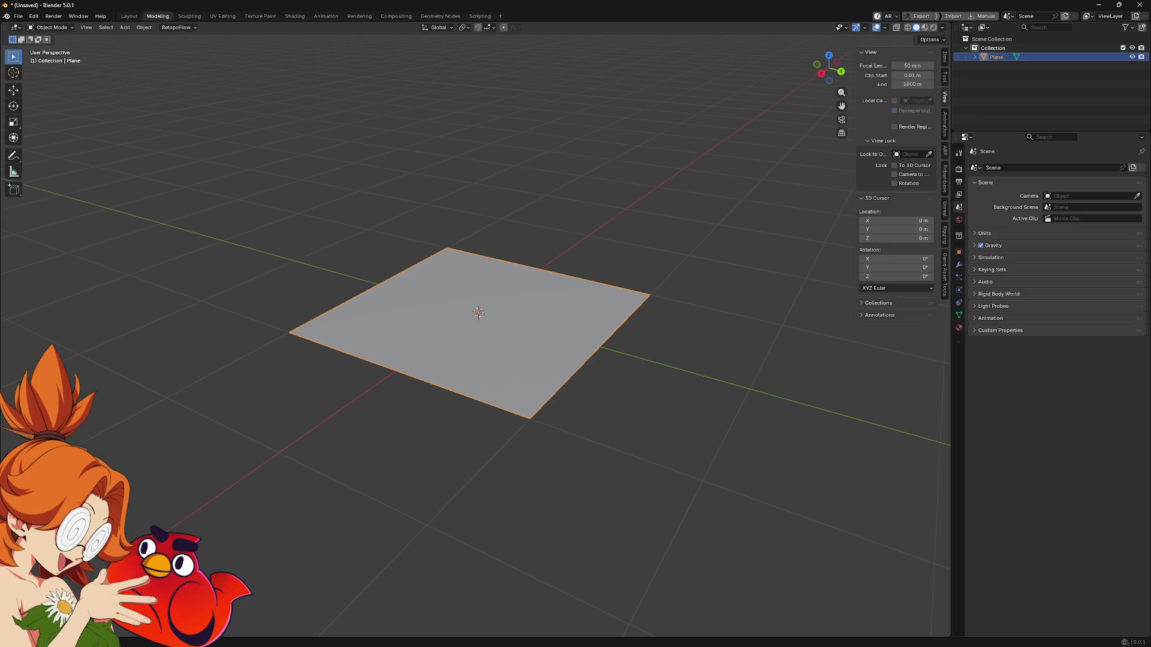